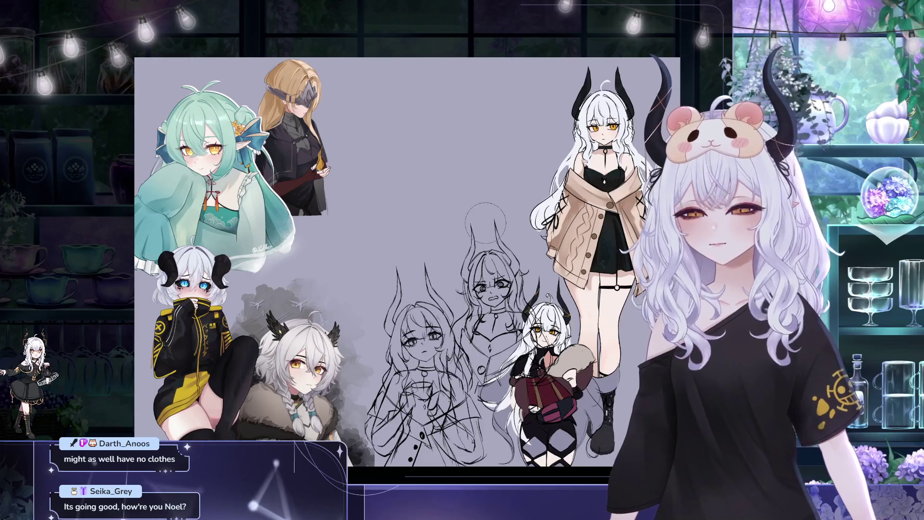
Delete the leftmost rough sketch from the board, then restore it
scroll(409, 193, "down", 2)
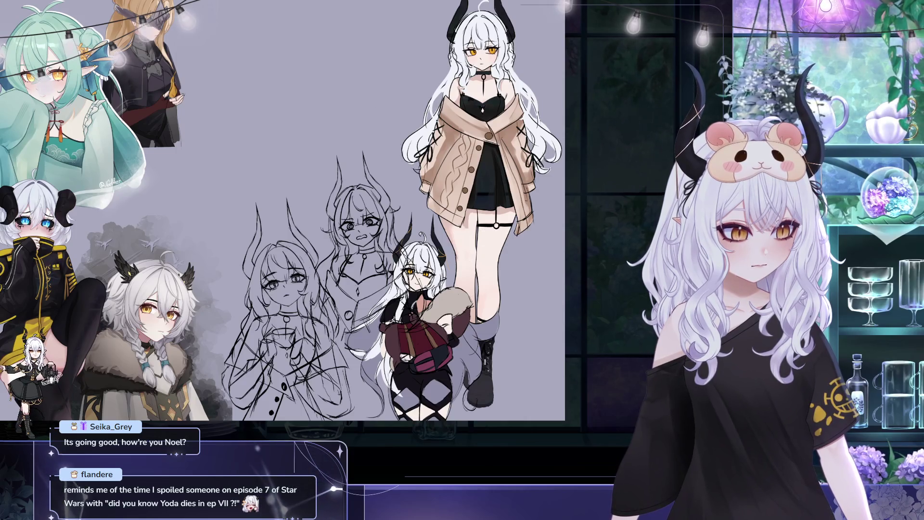
key("Delete")
key("ctrl+z")
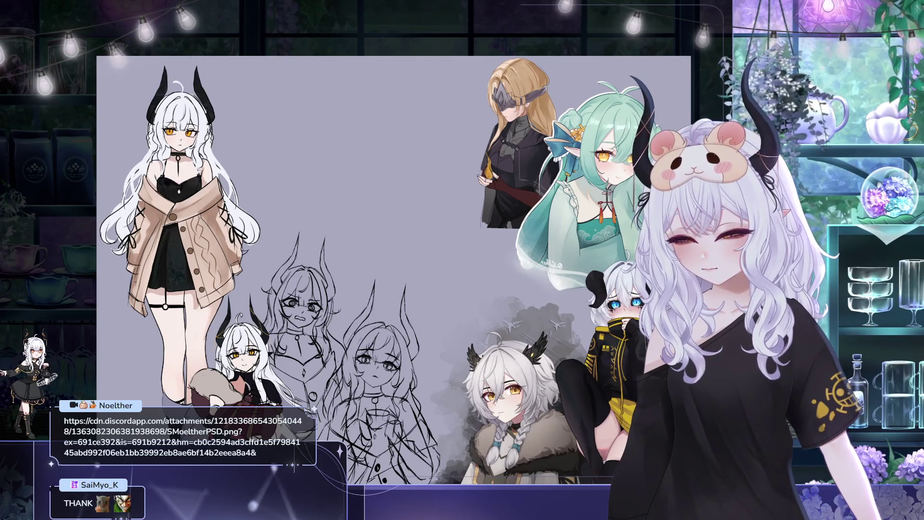
scroll(191, 80, "up", 3)
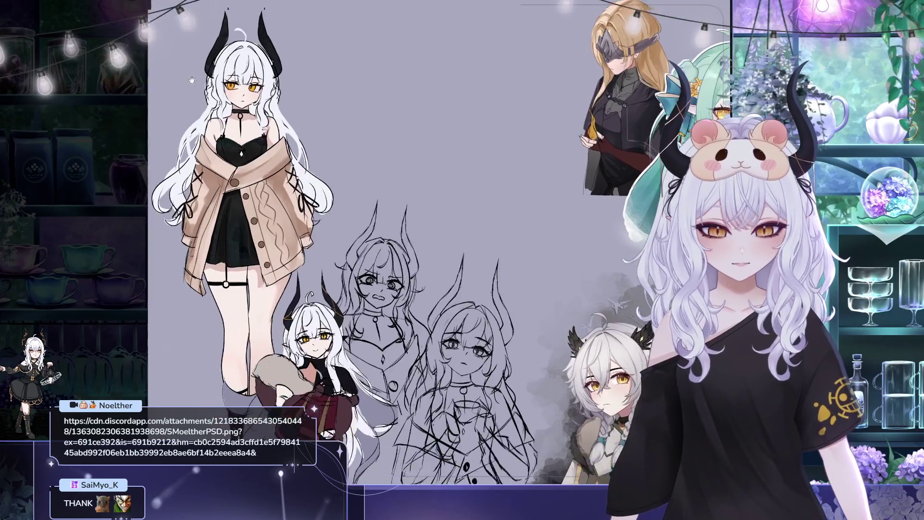
Zoom and pan the board view right and up to frame the standing girl
left_click_drag(191, 80, 233, 77)
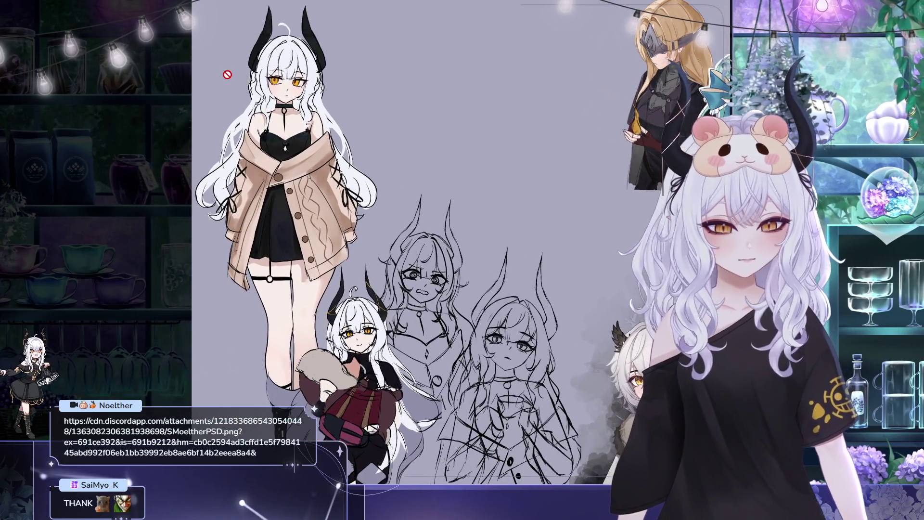
scroll(227, 75, "down", 3)
mouse_move(214, 140)
left_mouse_down()
mouse_move(205, 140)
mouse_move(291, 132)
mouse_move(285, 124)
left_mouse_up()
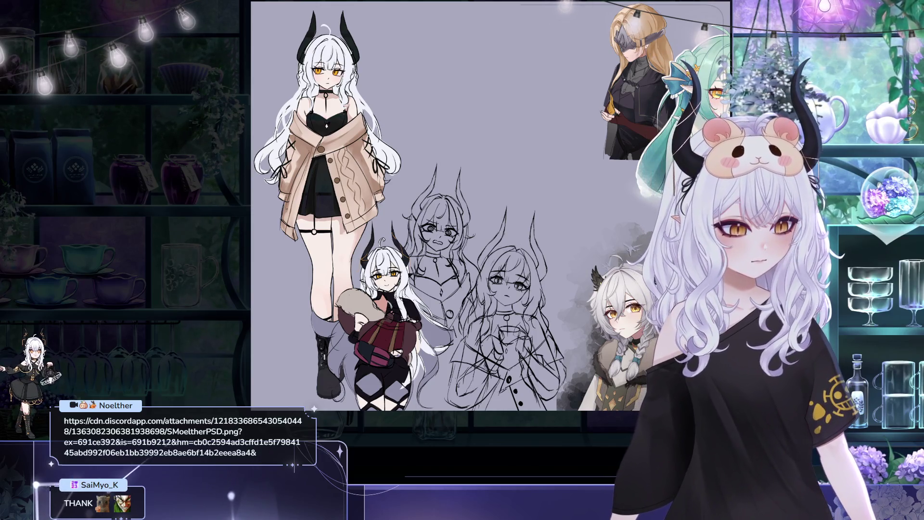
scroll(393, 131, "up", 1)
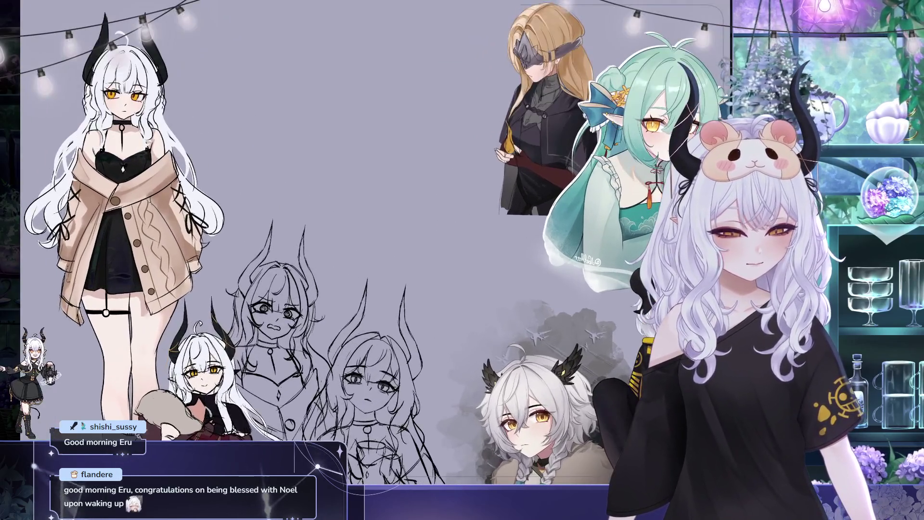
left_click_drag(190, 212, 329, 452)
Move the angry-face sketch up beside the standing girl
key("ctrl+t")
mouse_move(295, 378)
left_mouse_down()
mouse_move(292, 200)
mouse_move(319, 187)
left_mouse_up()
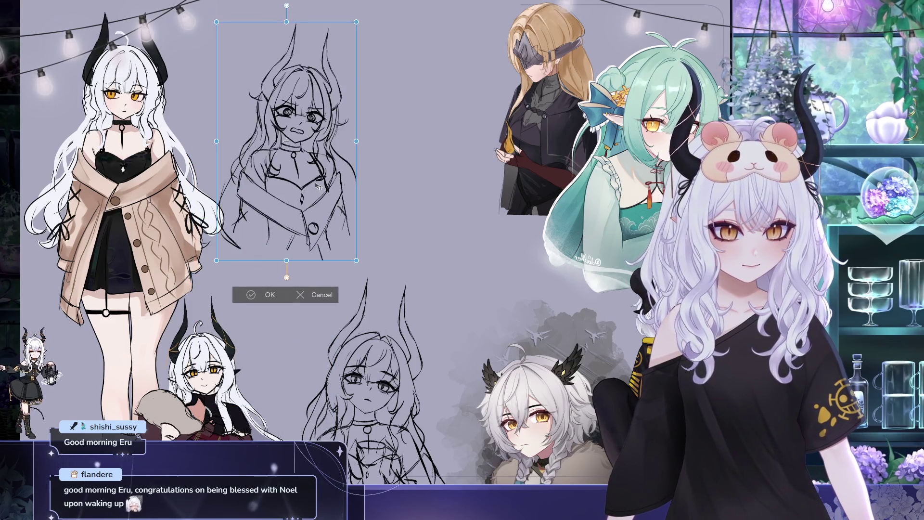
key("Return")
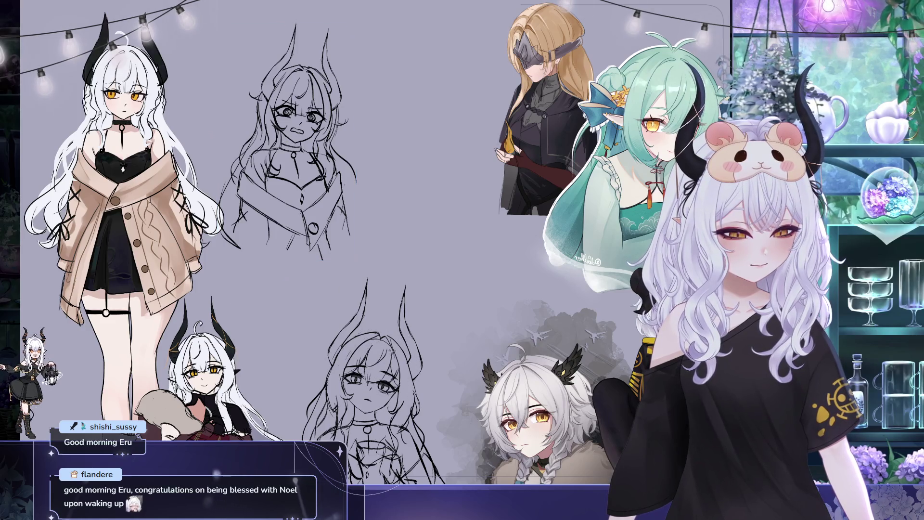
Move the calm-face sketch up and slightly right, beneath the angry-face sketch
key("ctrl+t")
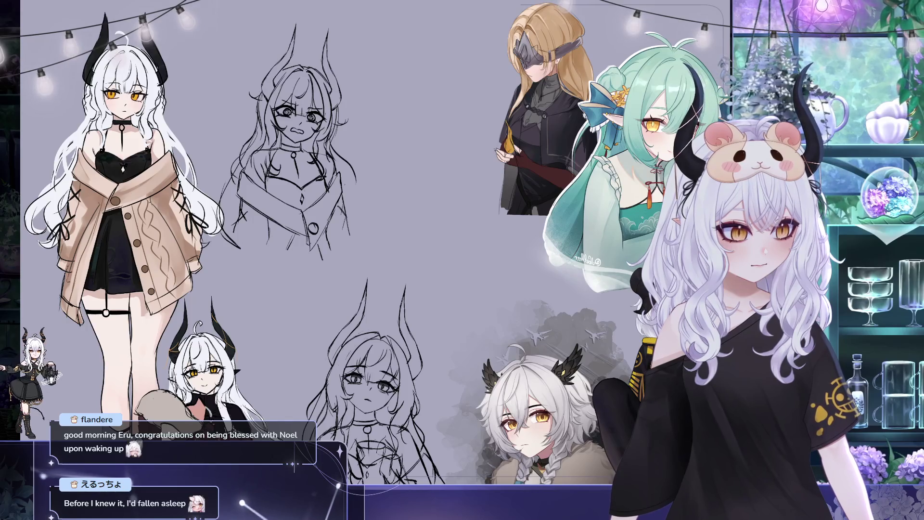
mouse_move(429, 410)
left_mouse_down()
mouse_move(433, 314)
mouse_move(462, 290)
mouse_move(500, 289)
mouse_move(504, 270)
left_mouse_up()
left_click(382, 478)
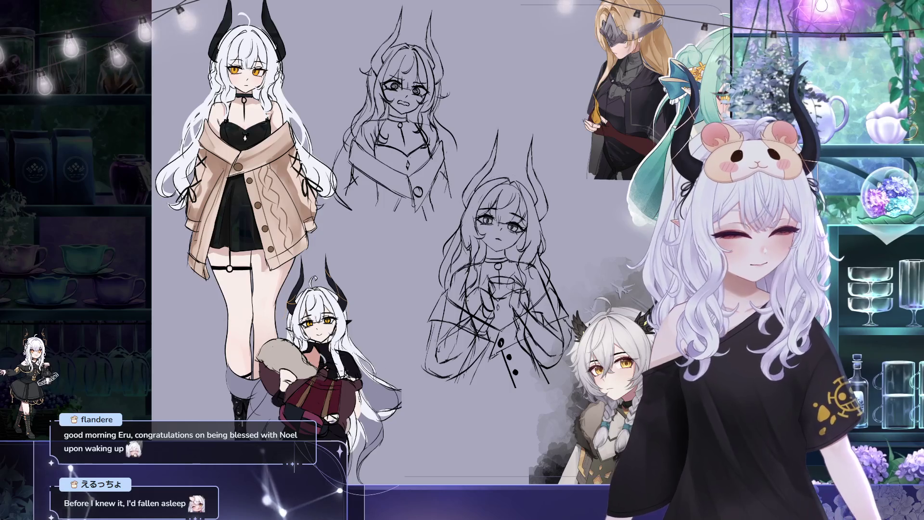
Shift the bundle-holding chibi slightly right and commit its new position
left_click_drag(382, 428, 435, 429)
key("Return")
scroll(353, 314, "down", 2)
scroll(353, 314, "up", 3)
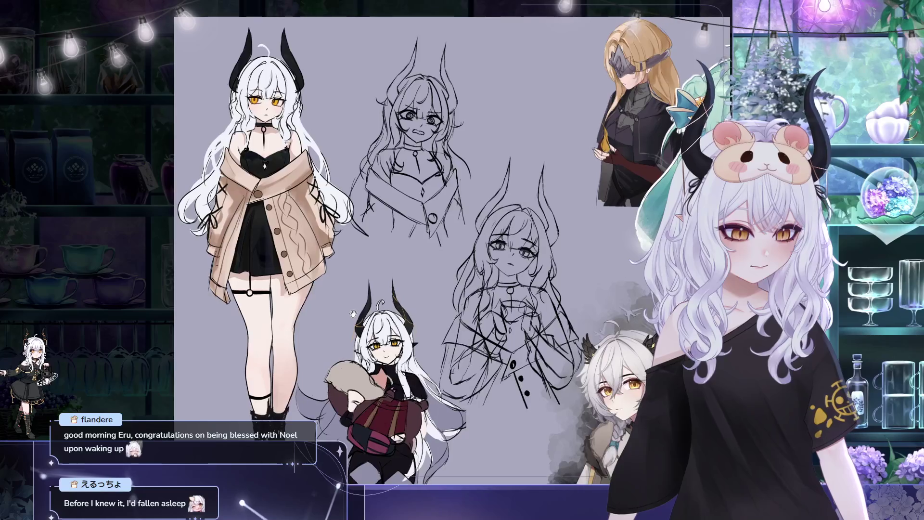
scroll(354, 316, "right", 3)
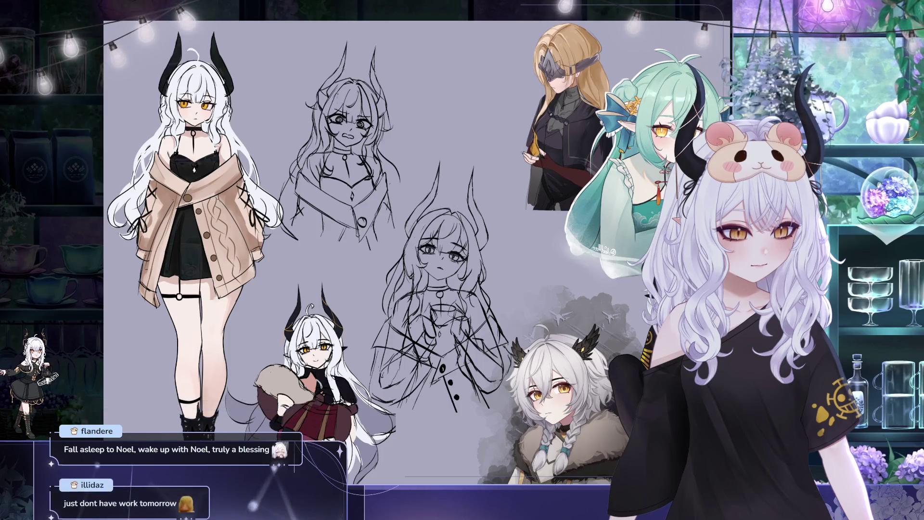
Pan the board to show the ram-horned girl in black-and-yellow at lower right
left_click_drag(415, 36, 403, 56)
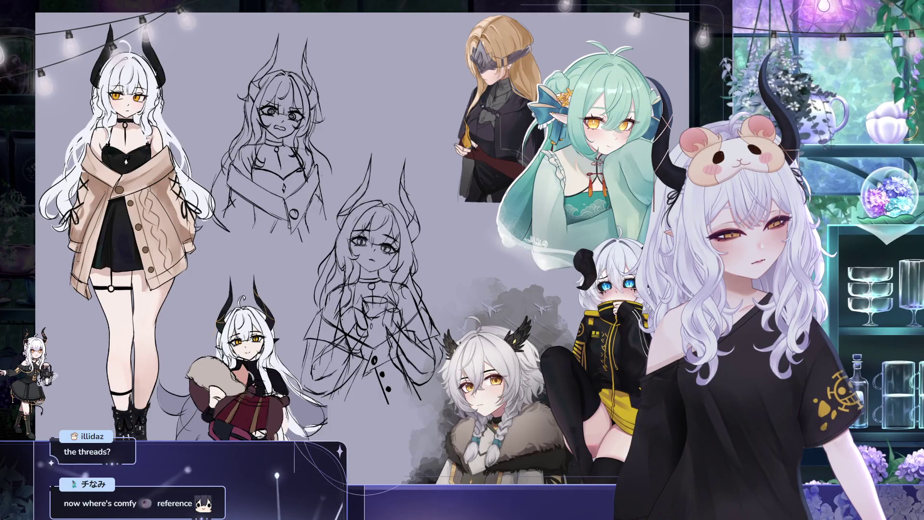
left_click_drag(396, 144, 310, 108)
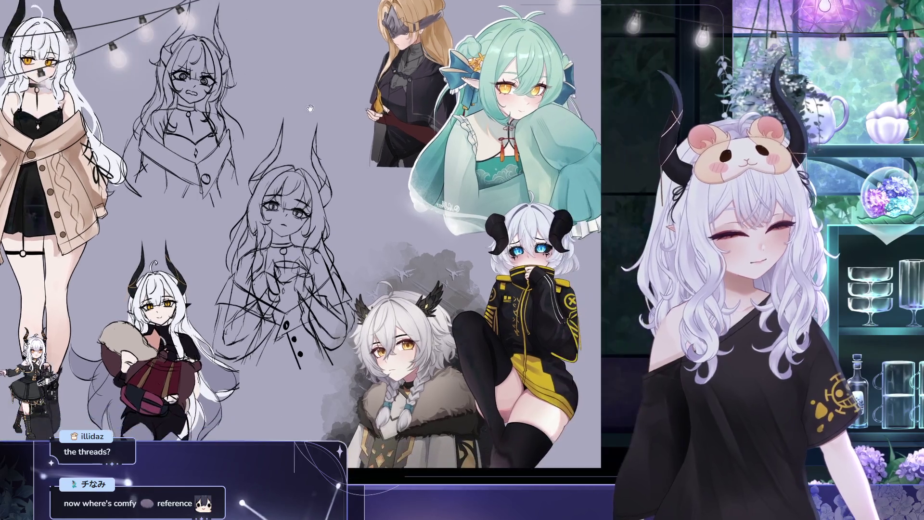
Pan the board back left toward the standing cardigan girl
left_click_drag(439, 181, 499, 191)
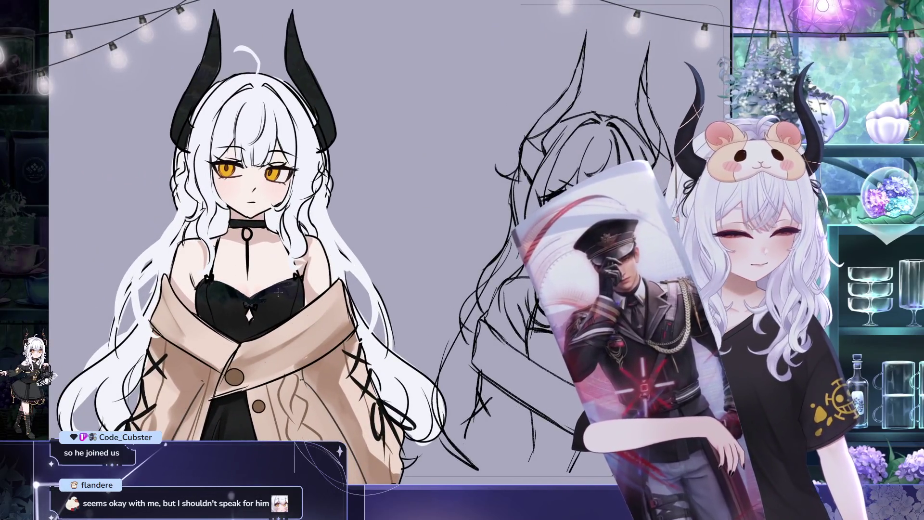
left_click(279, 290)
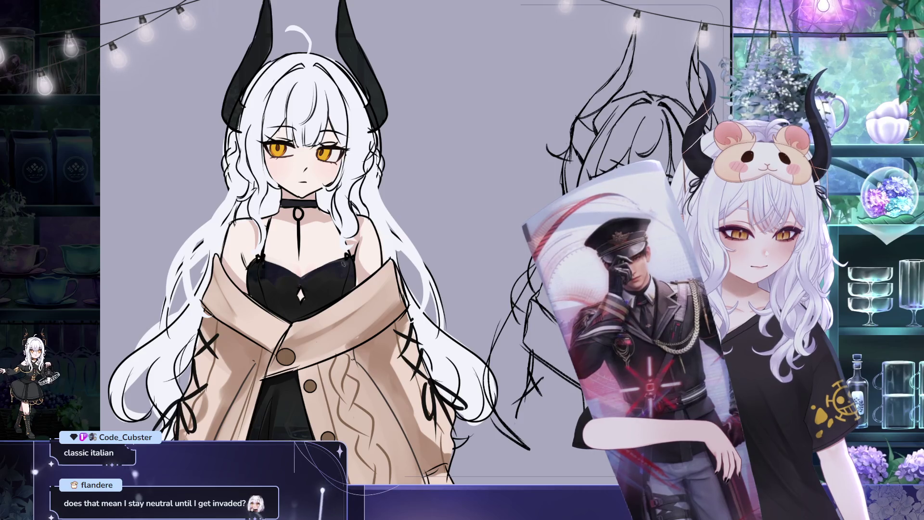
left_click_drag(373, 258, 367, 266)
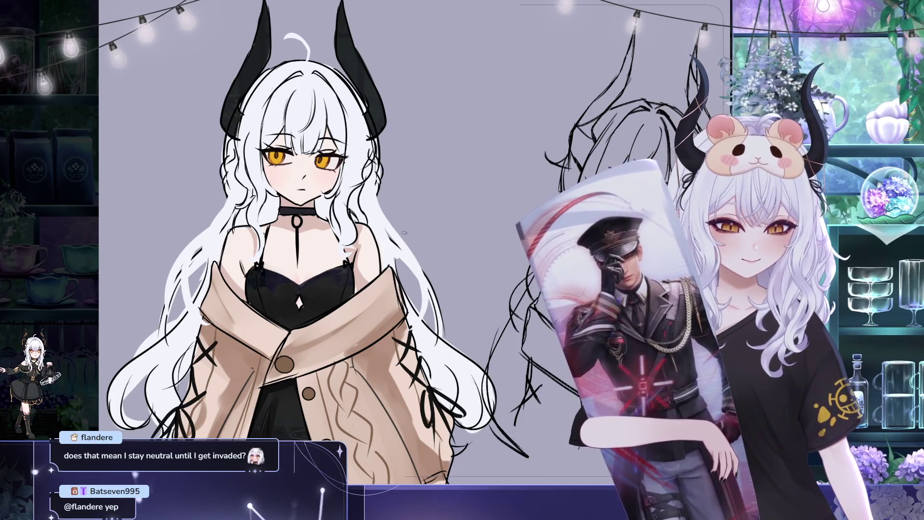
Slide the blonde blindfolded reference image left, closer to the sketches
scroll(436, 226, "down", 3)
scroll(438, 223, "down", 2)
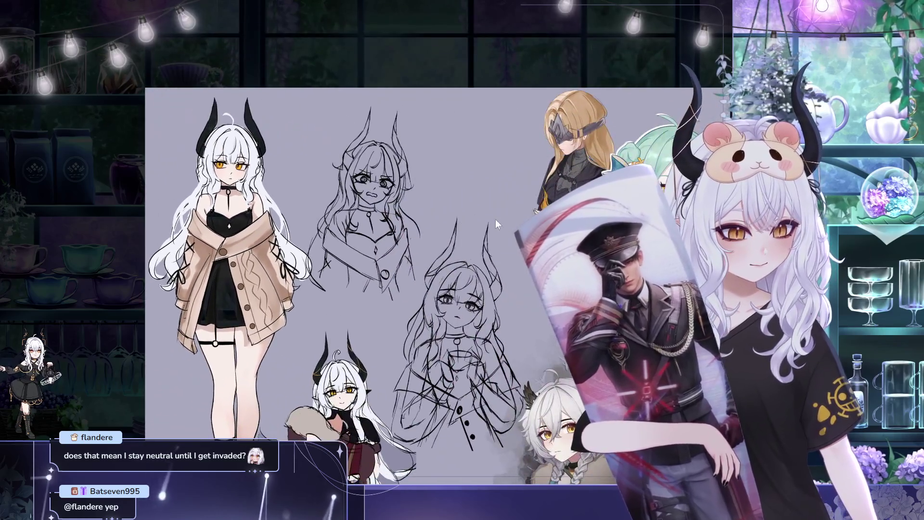
scroll(474, 262, "down", 1)
scroll(475, 263, "up", 1)
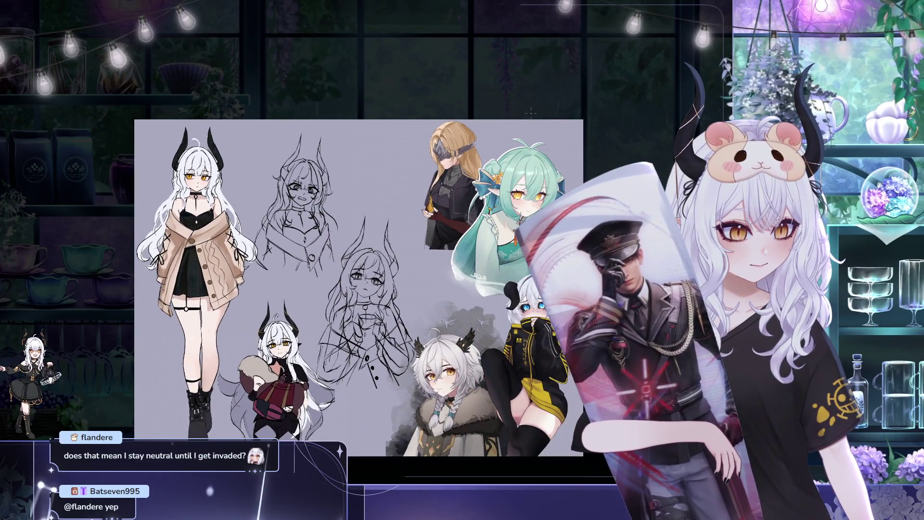
scroll(474, 262, "up", 1)
scroll(474, 262, "up", 1)
scroll(474, 262, "up", 1)
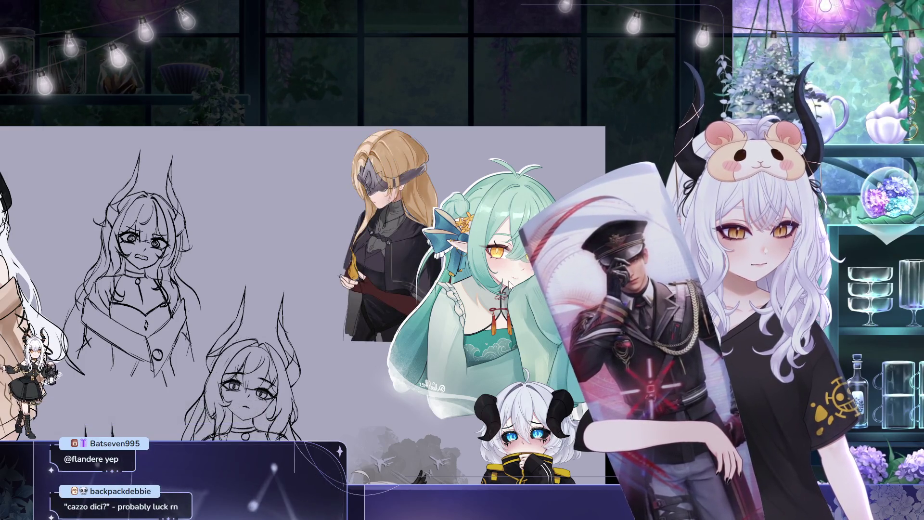
key("ctrl+t")
left_click_drag(425, 281, 375, 281)
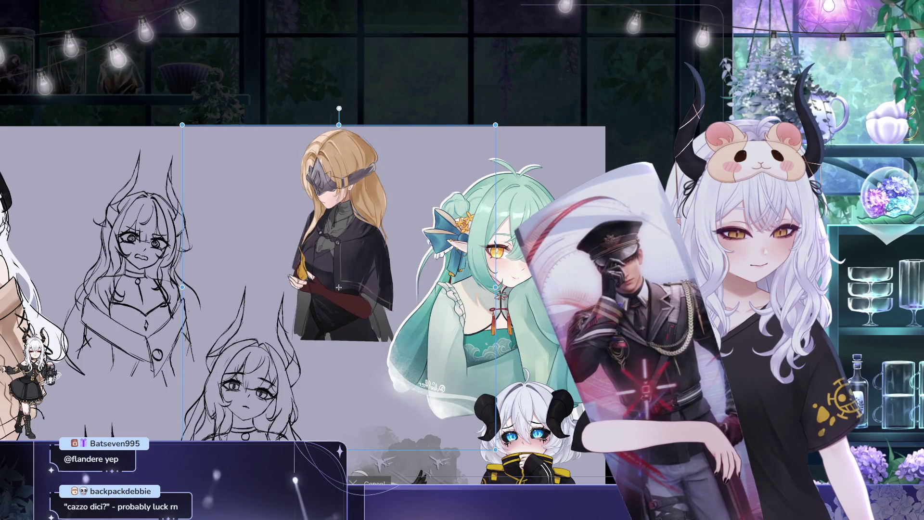
key("Return")
Zoom out and pan the board view up and left
scroll(393, 198, "down", 1)
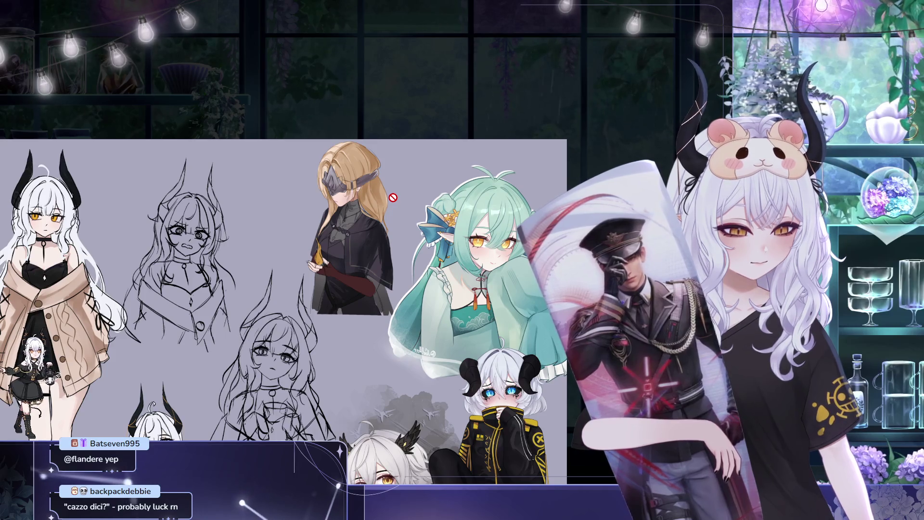
scroll(393, 198, "down", 2)
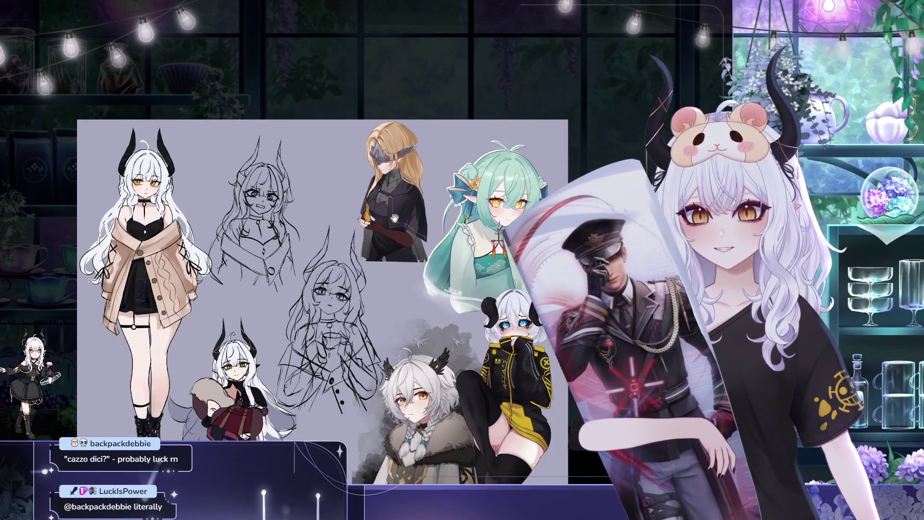
left_click_drag(395, 219, 378, 195)
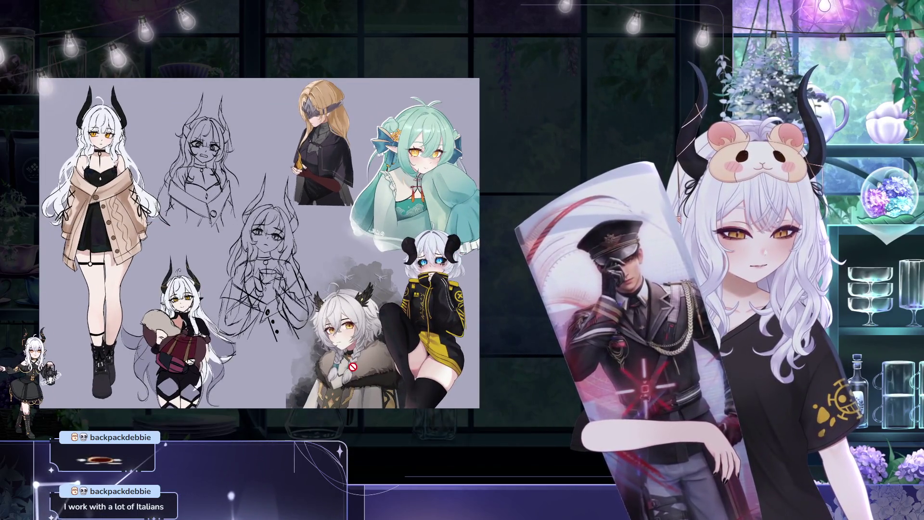
Nudge the grey-haired figure slightly left and the black-and-yellow horned chibi slightly right
left_click(361, 370)
left_click_drag(363, 372, 359, 373)
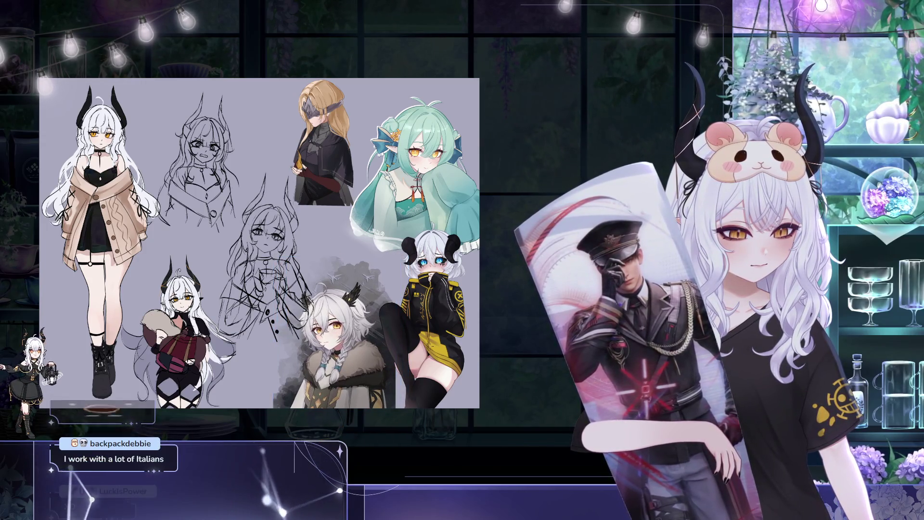
left_click(423, 321)
left_click_drag(423, 321, 430, 319)
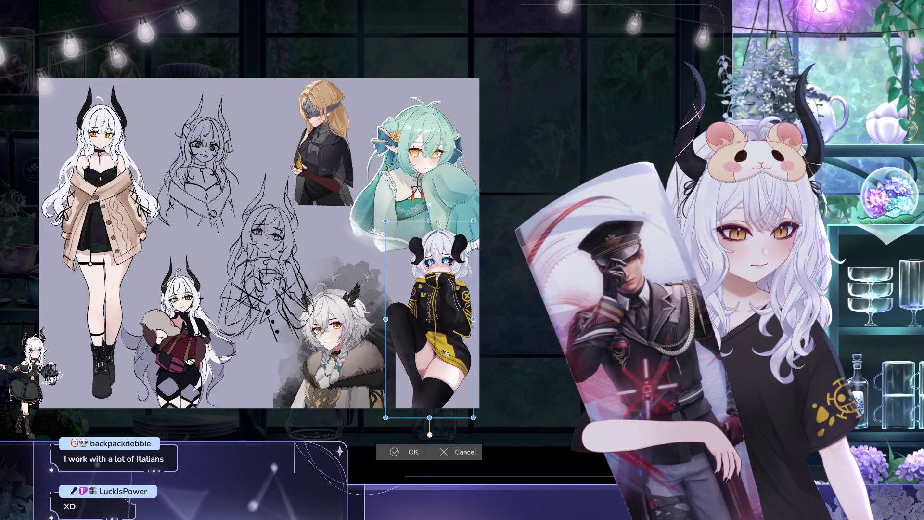
left_click(414, 453)
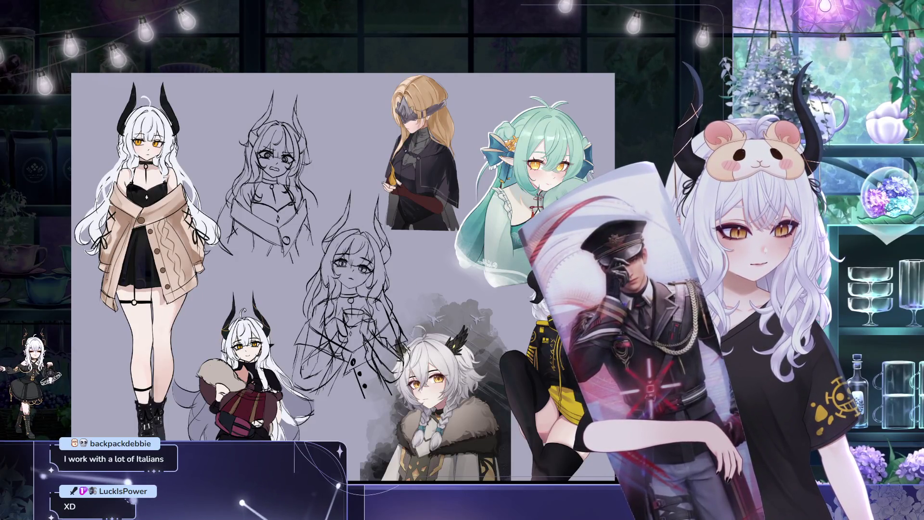
Nudge the middle horned sketch slightly to the right
key("ctrl+t")
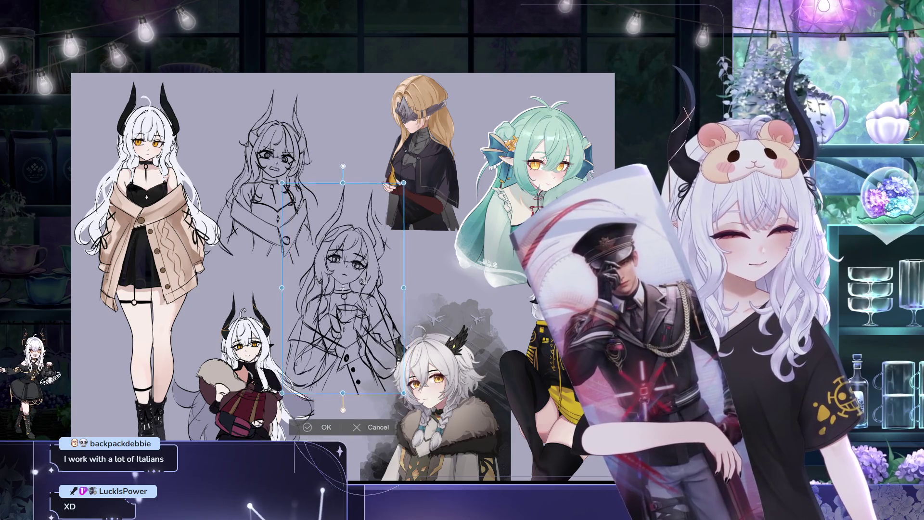
left_click_drag(362, 279, 368, 280)
key("Return")
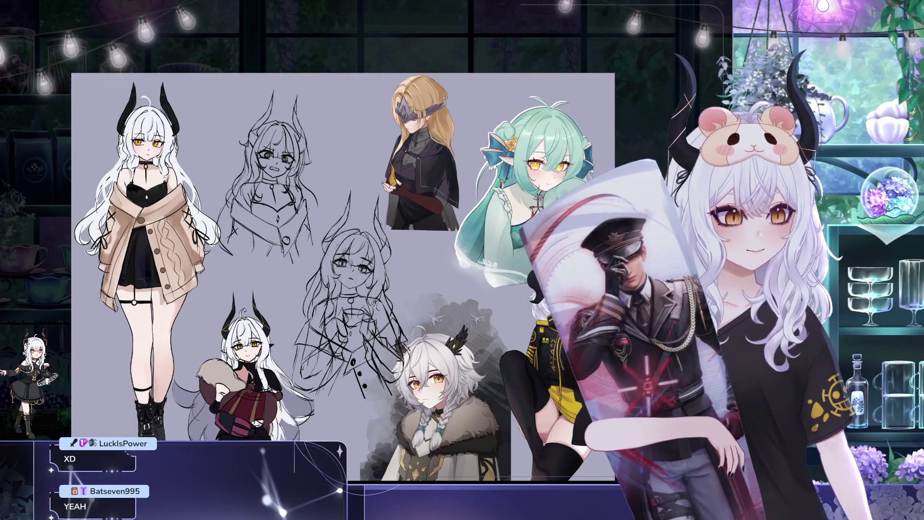
Clear the selection and nudge the middle sketch slightly up and left
mouse_move(366, 154)
left_mouse_down()
mouse_move(311, 269)
mouse_move(386, 313)
mouse_move(367, 154)
left_mouse_up()
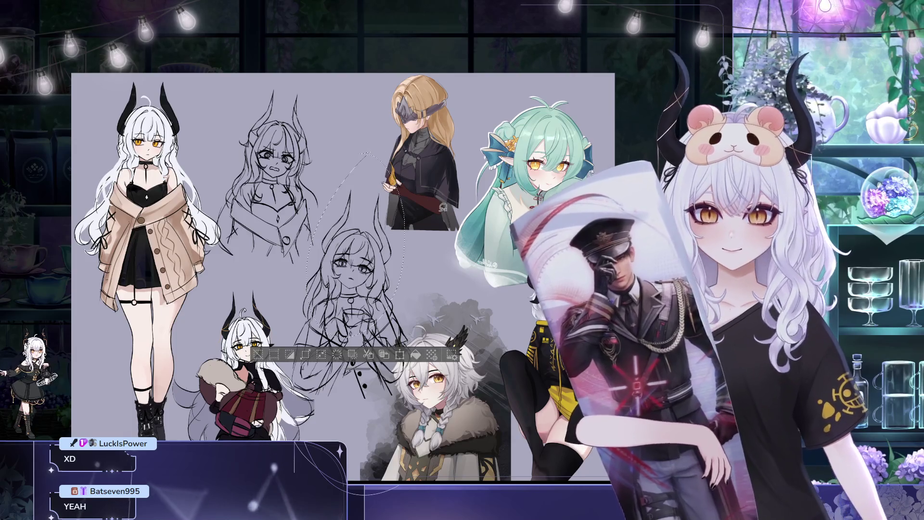
key("ctrl+d")
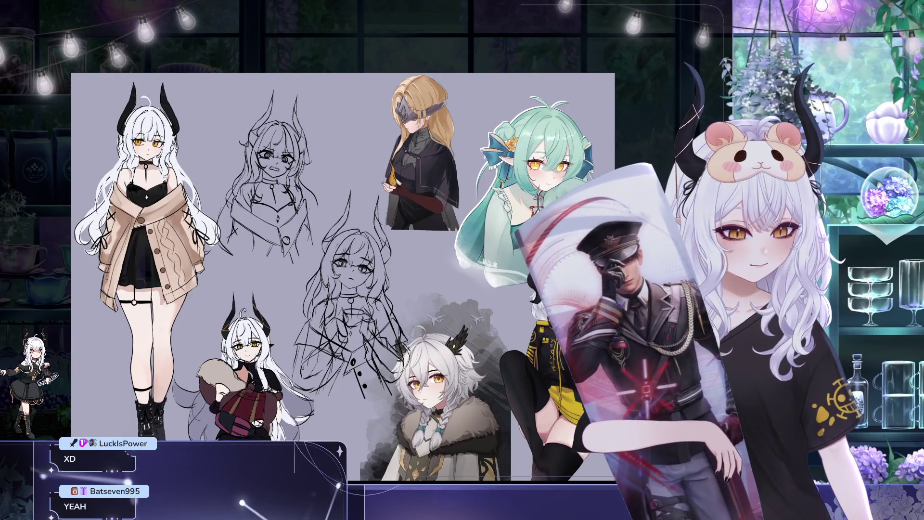
key("ctrl+t")
left_click_drag(376, 308, 376, 304)
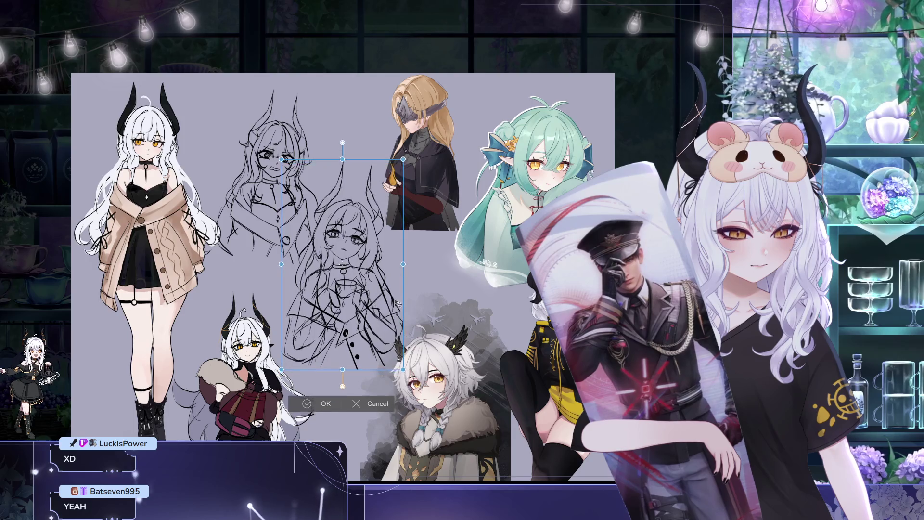
left_click(323, 403)
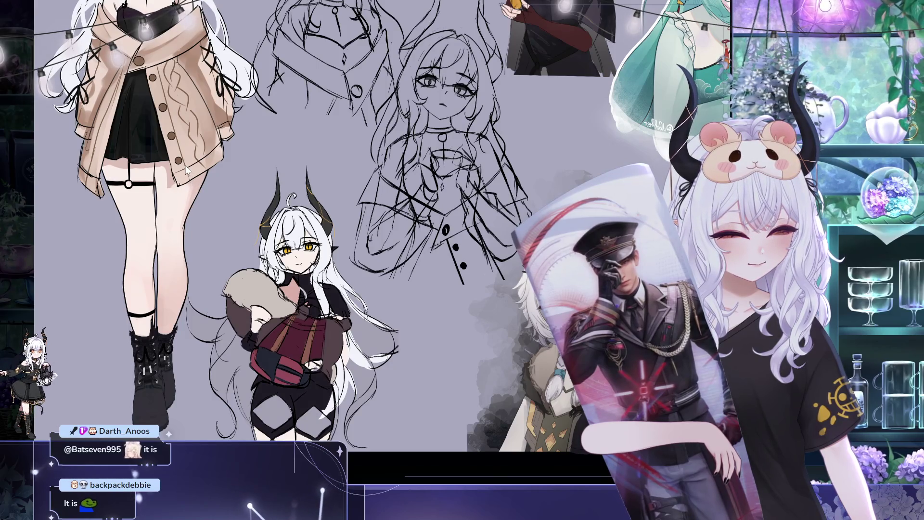
Compare lavender and blue hair shading on the chibi, ending on lavender-grey
key("ctrl+z")
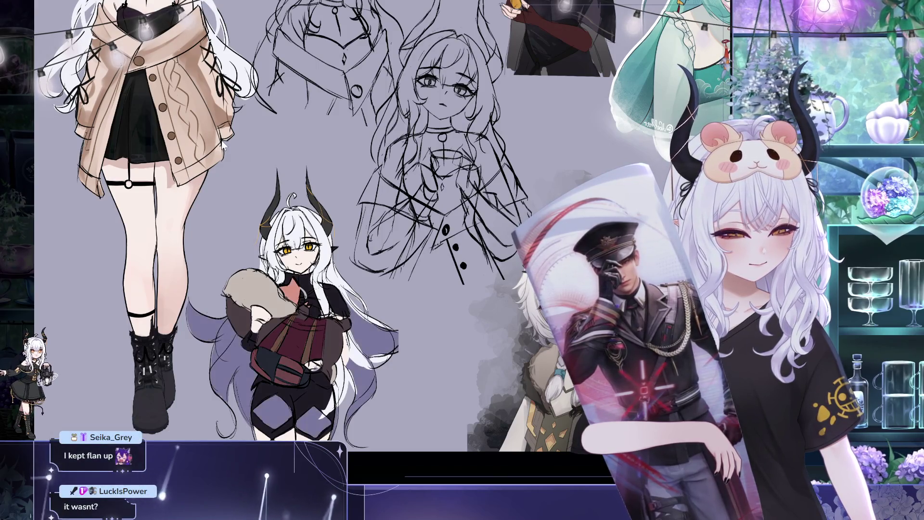
key("ctrl+z")
scroll(206, 135, "up", 2)
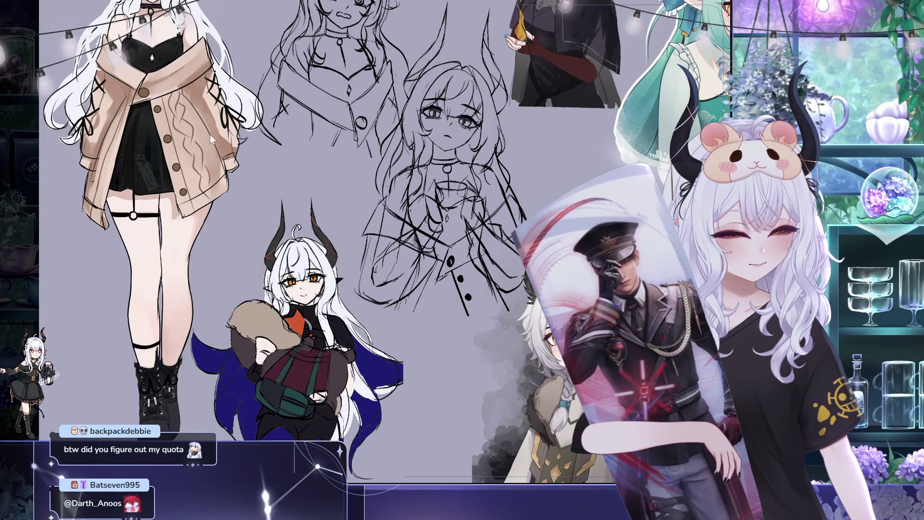
key("ctrl+z")
key("ctrl+z")
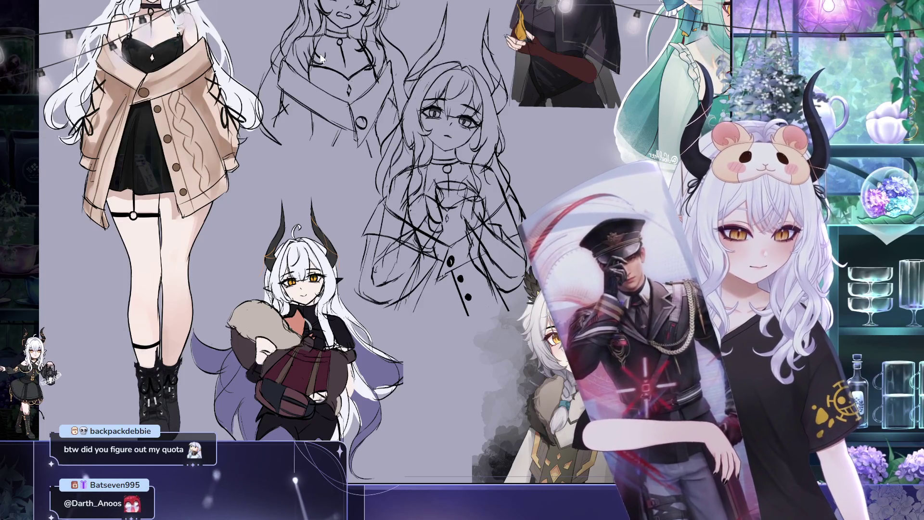
key("ctrl+minus")
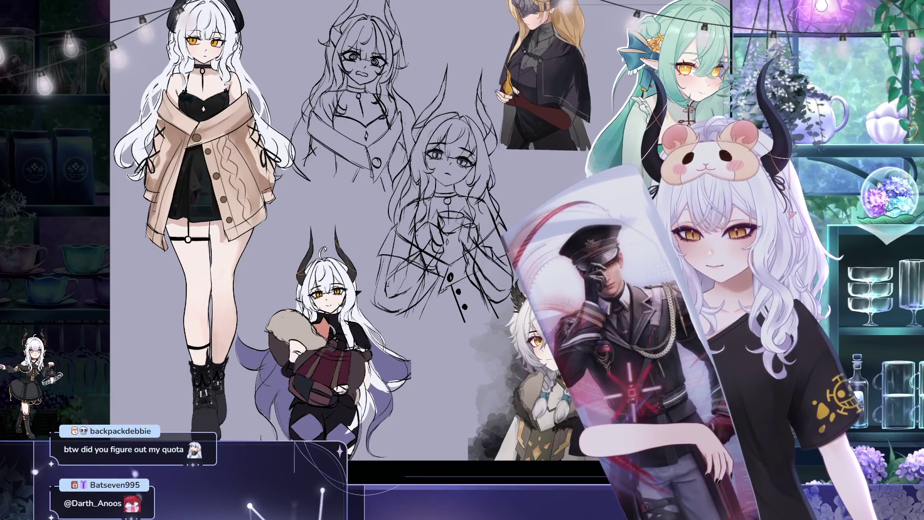
scroll(436, 439, "up", 5)
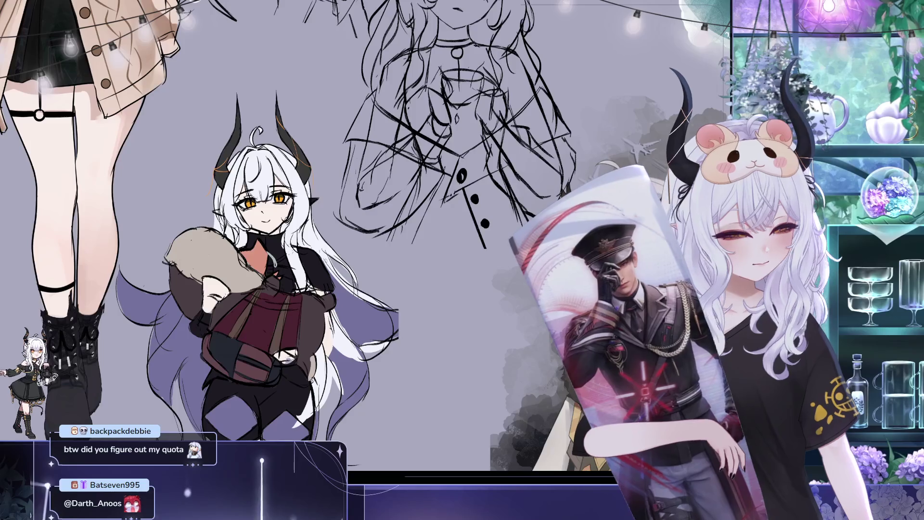
left_click_drag(372, 331, 354, 294)
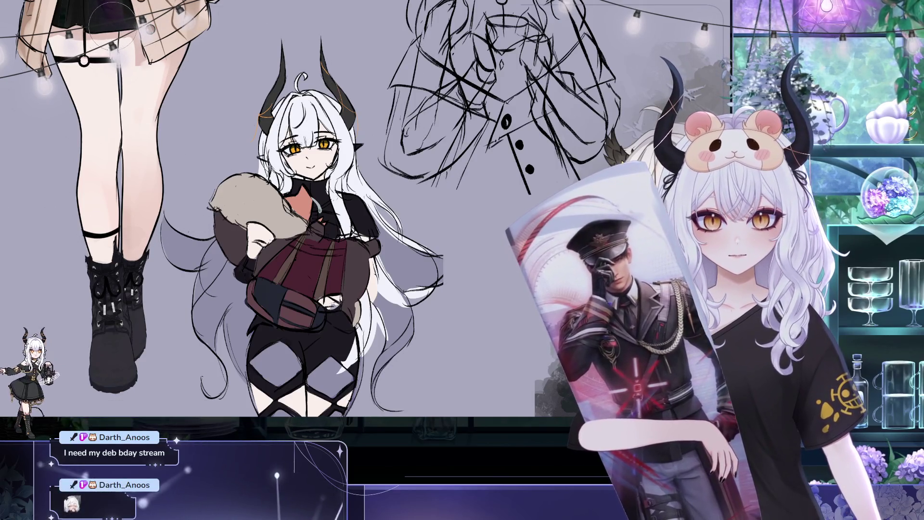
Airbrush soft white glow over both sides of the chibi's hair and left arm, undoing the last stroke
left_click_drag(211, 250, 262, 317)
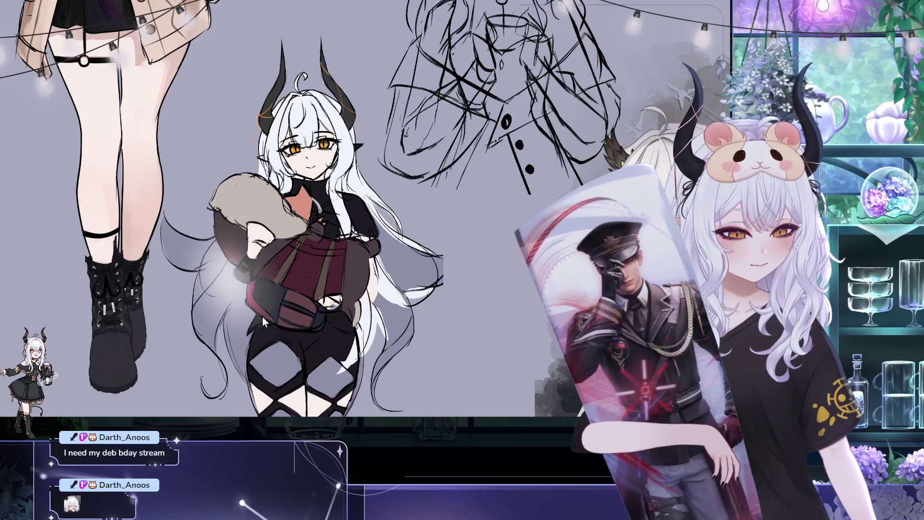
mouse_move(337, 212)
left_mouse_down()
mouse_move(414, 289)
mouse_move(417, 312)
mouse_move(406, 322)
left_mouse_up()
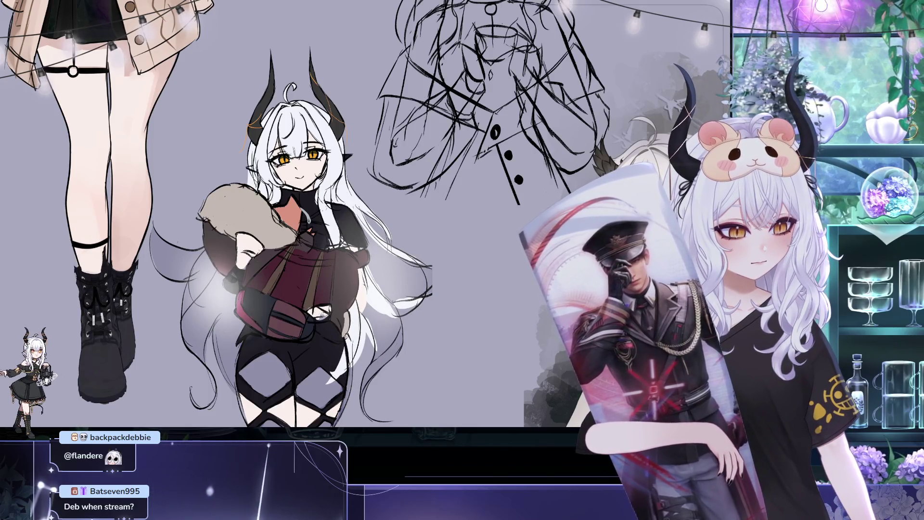
left_click_drag(212, 288, 385, 270)
left_click_drag(337, 241, 321, 205)
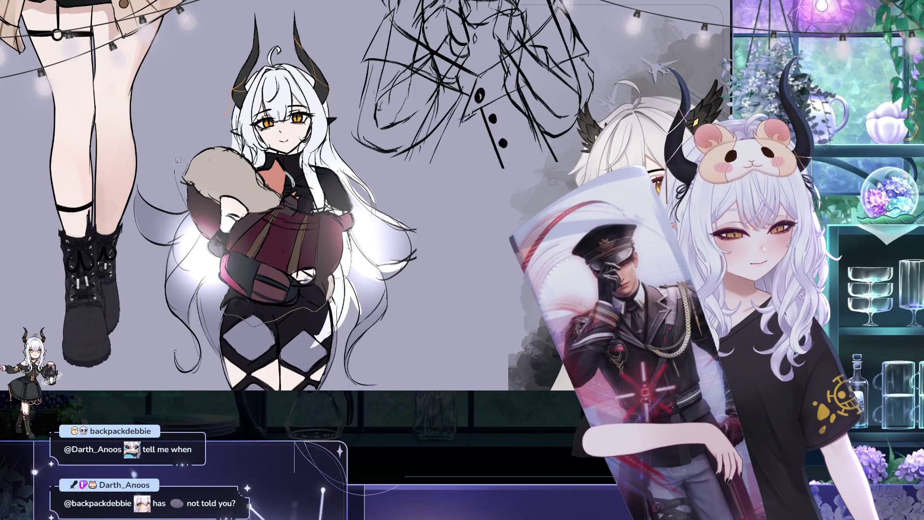
key("ctrl+z")
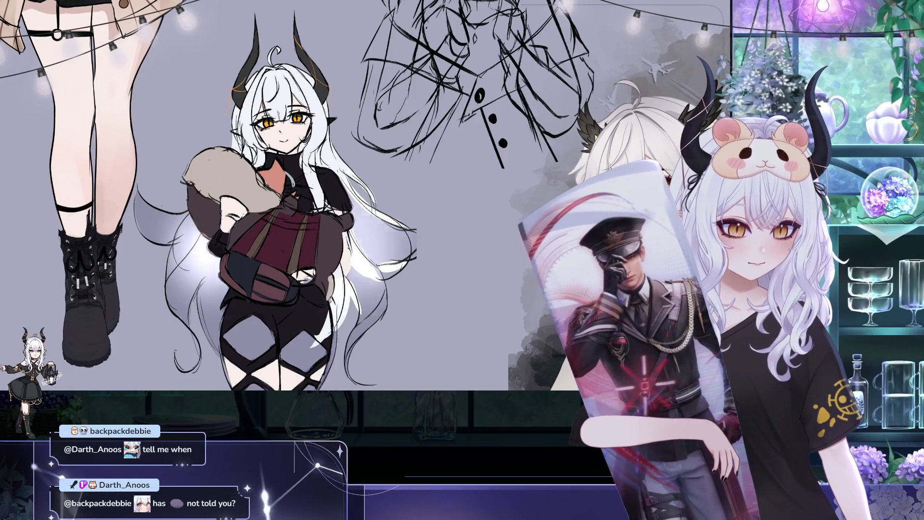
scroll(544, 200, "down", 5)
scroll(446, 225, "up", 6)
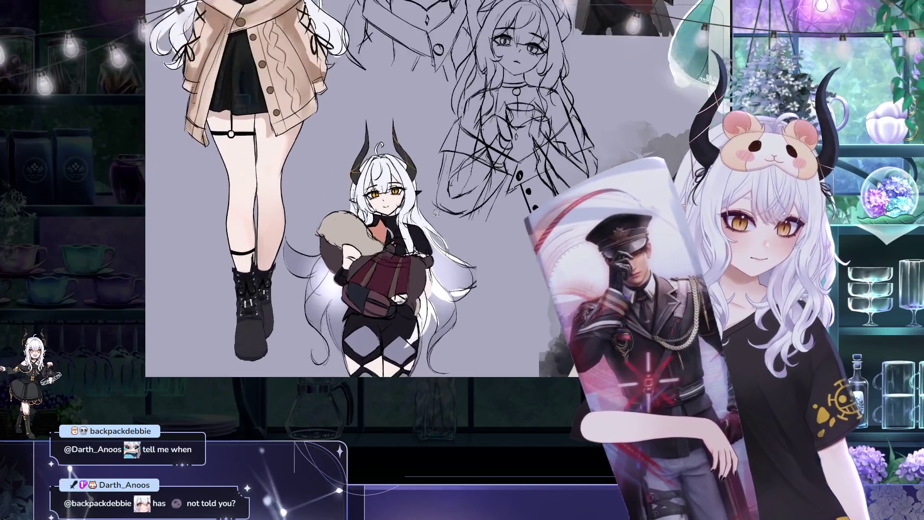
left_click_drag(446, 225, 447, 214)
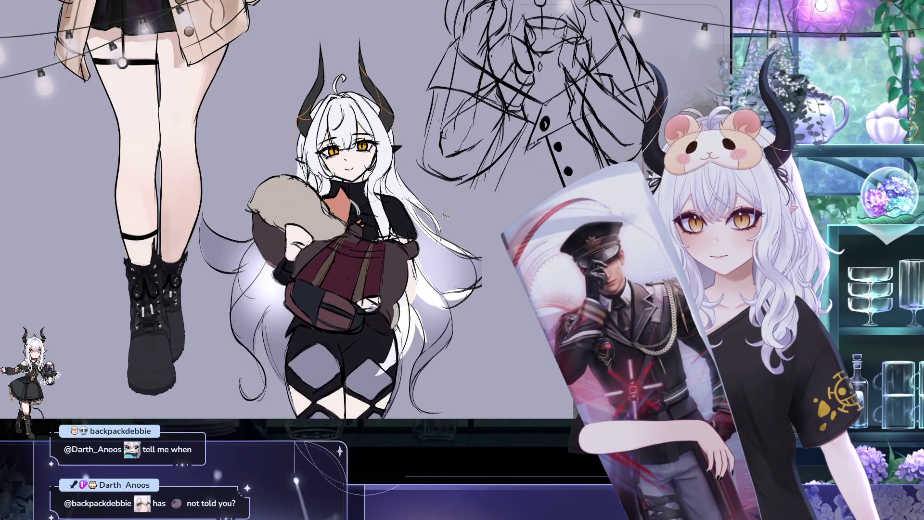
left_click_drag(442, 217, 421, 222)
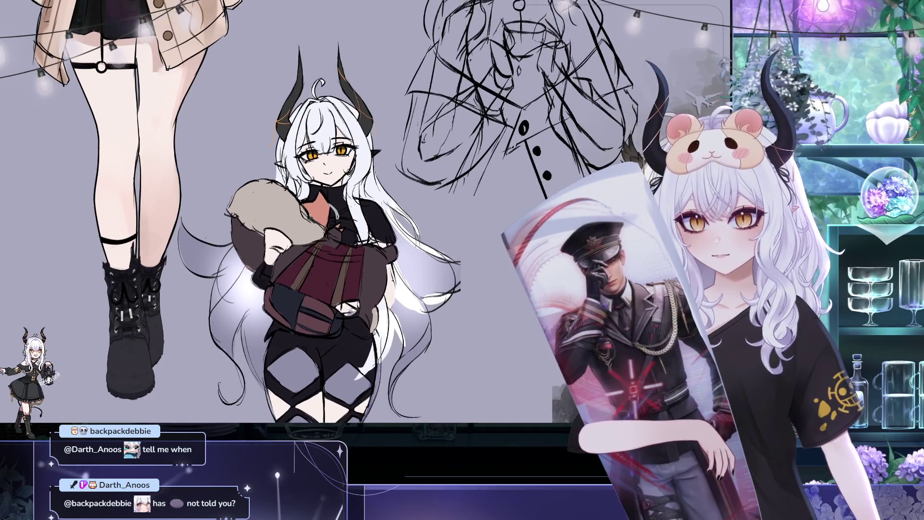